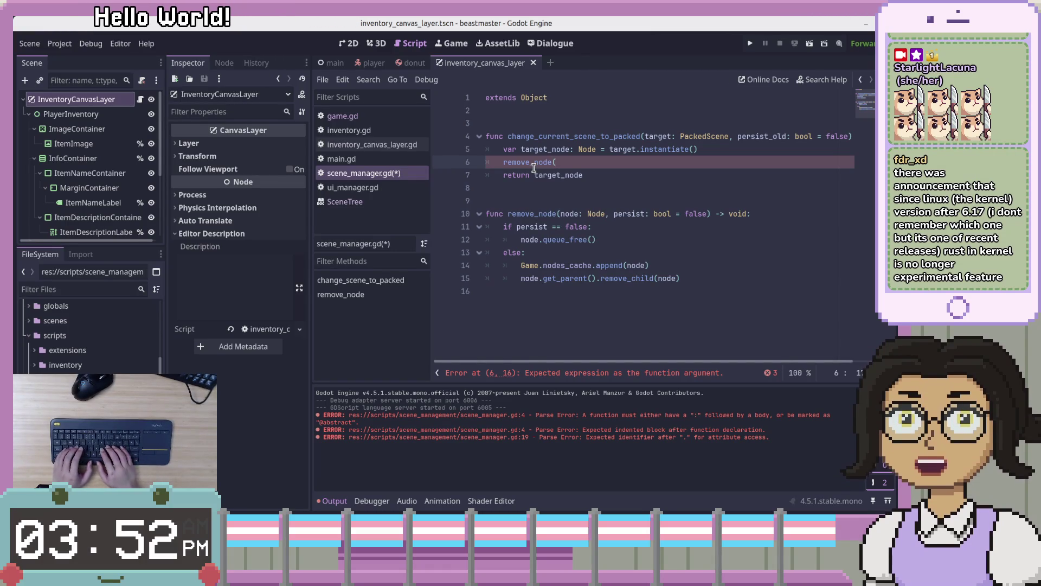
- Pass Game.get_tree().root and persist_old as the remove_node arguments on line 6
type("Game")
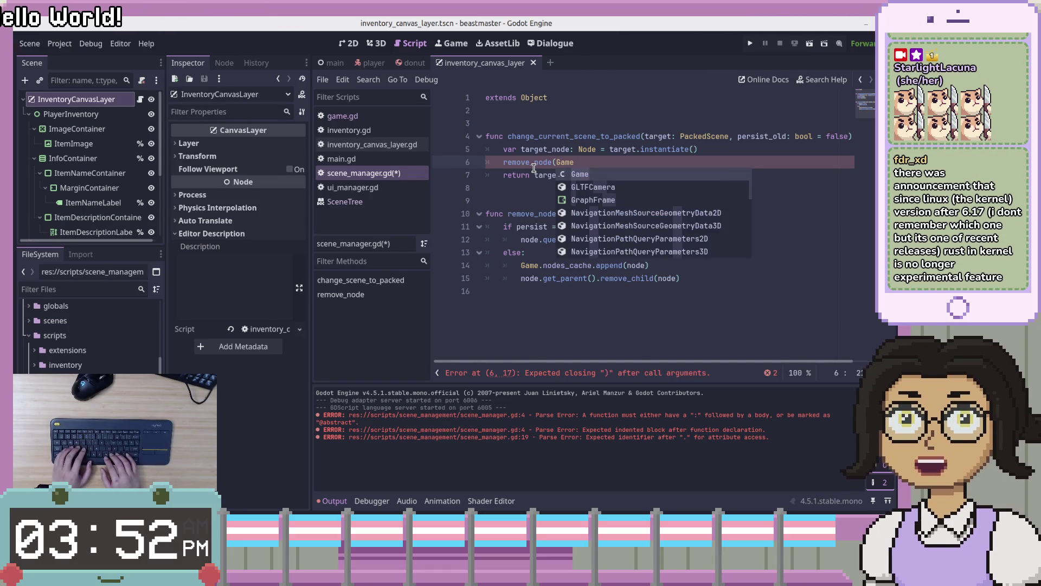
type(".get_tree()")
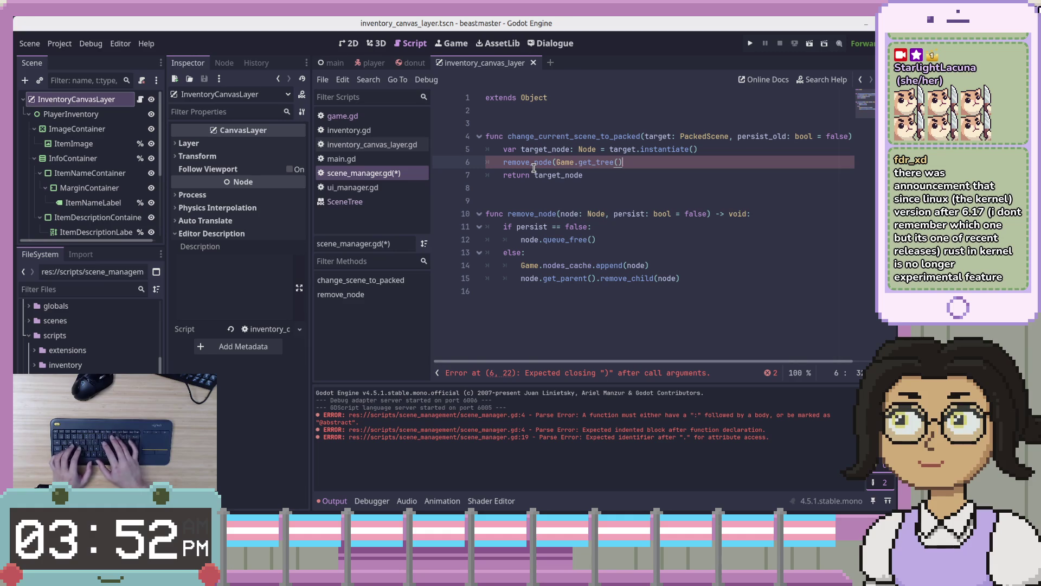
type(".root)")
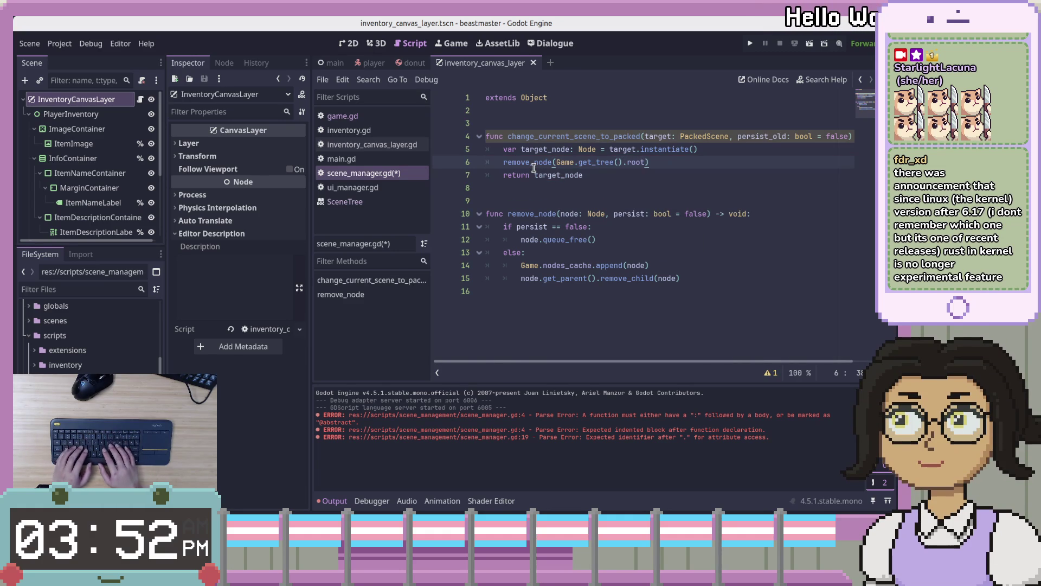
key("Left")
type(", ")
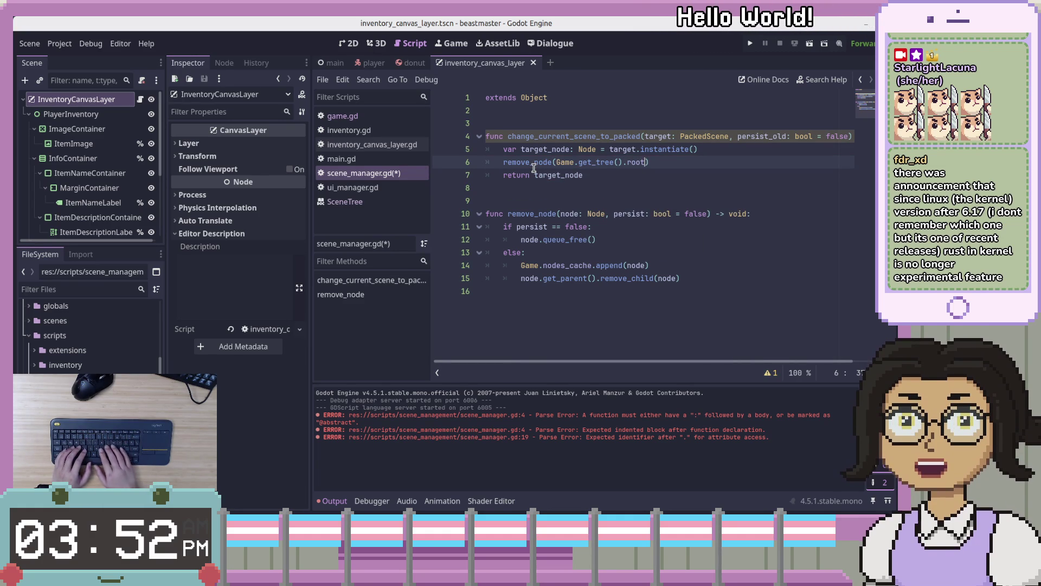
type("persist")
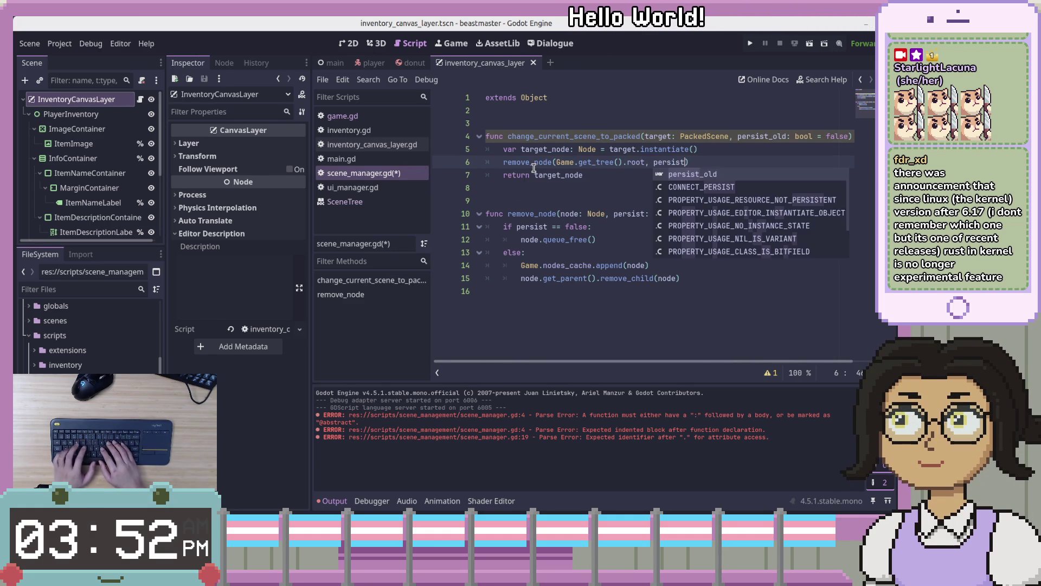
type("_o")
key("Escape")
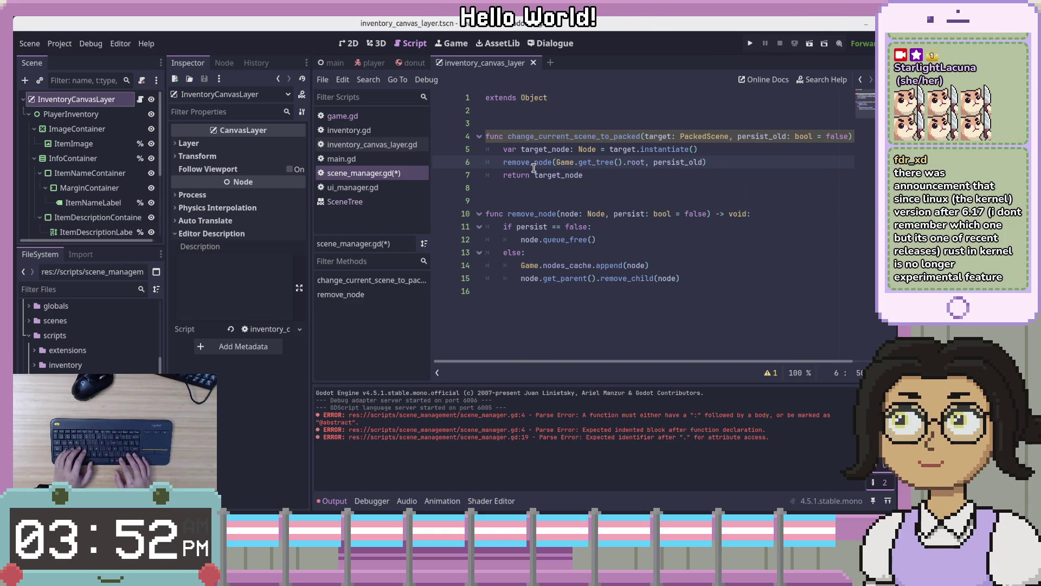
key("BackSpace")
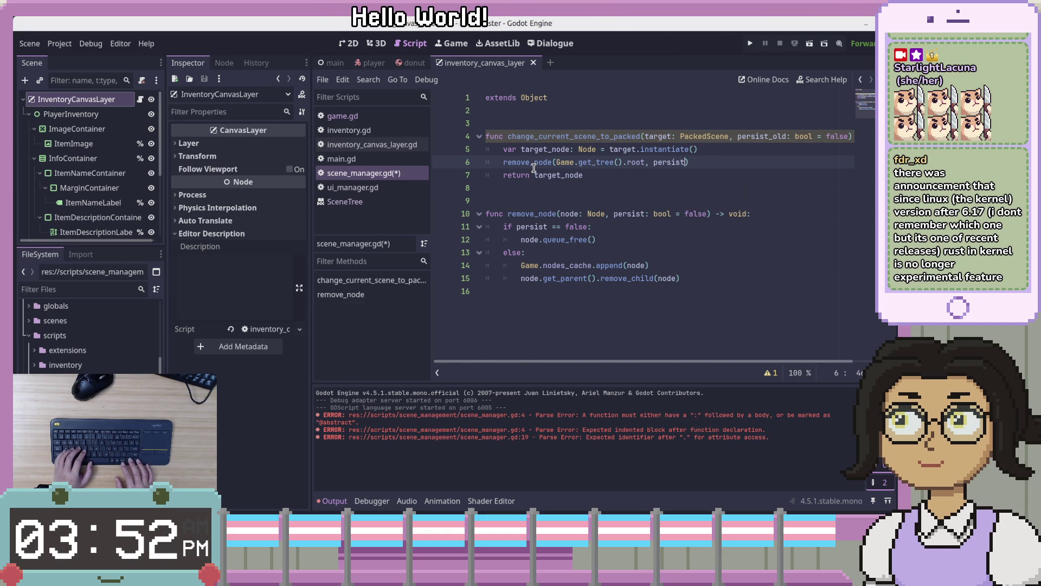
type("_old")
- Start a new line after the remove_node call beginning with 'Game'
key("Up")
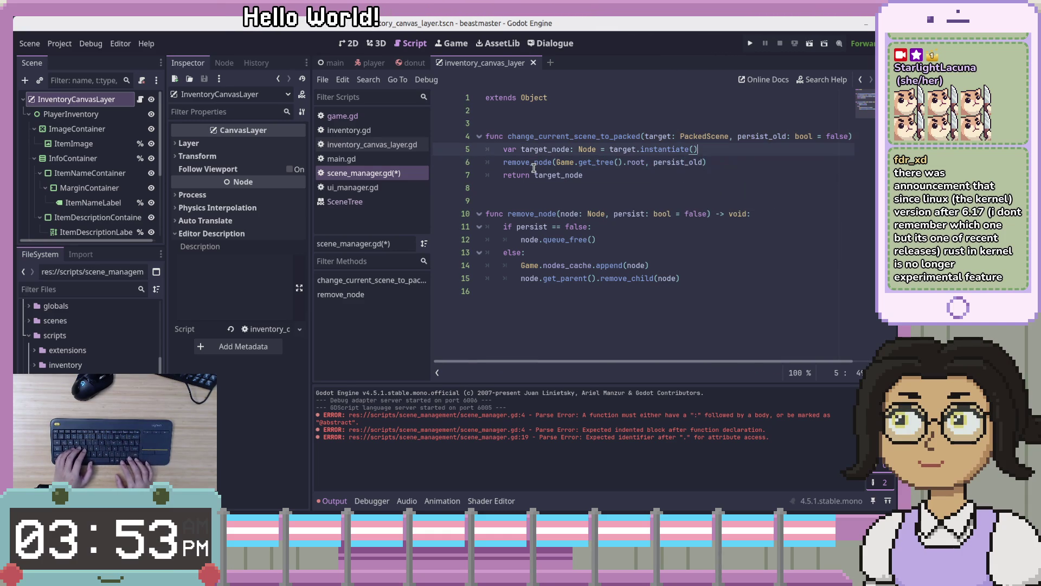
key("Down")
key("Down")
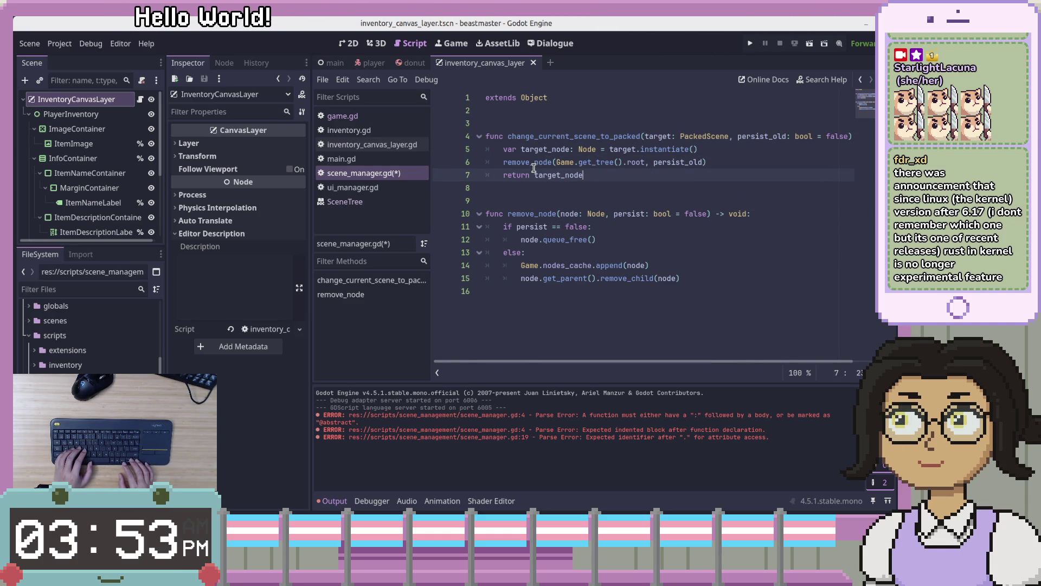
key("Up")
key("End")
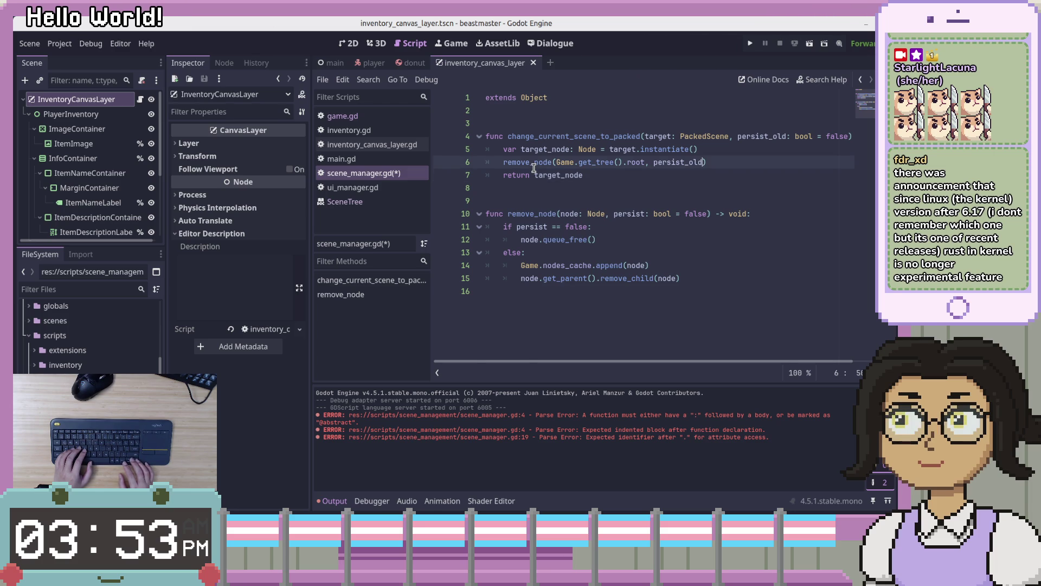
key("Return")
type("Game")
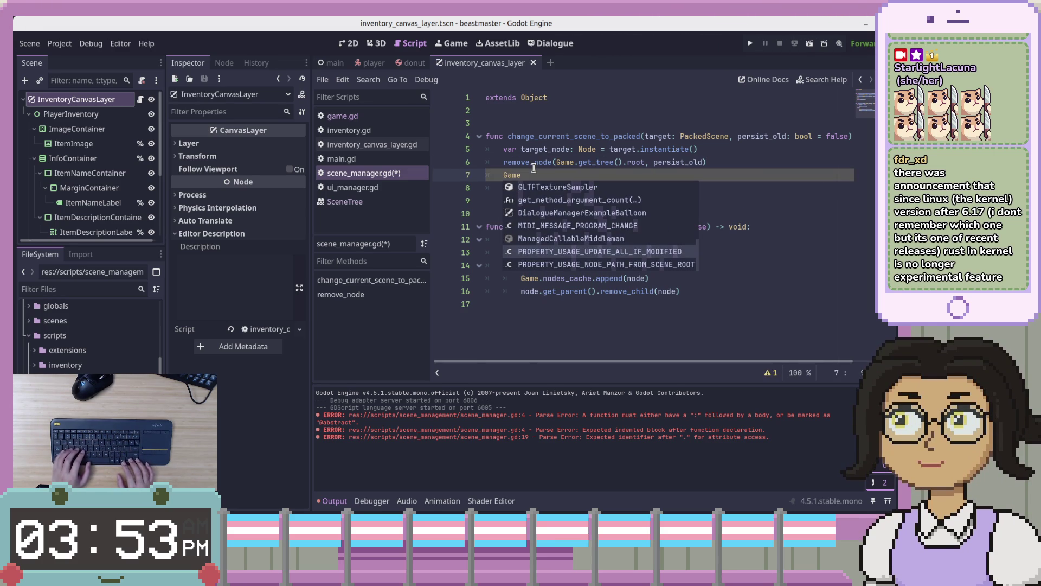
key("Escape")
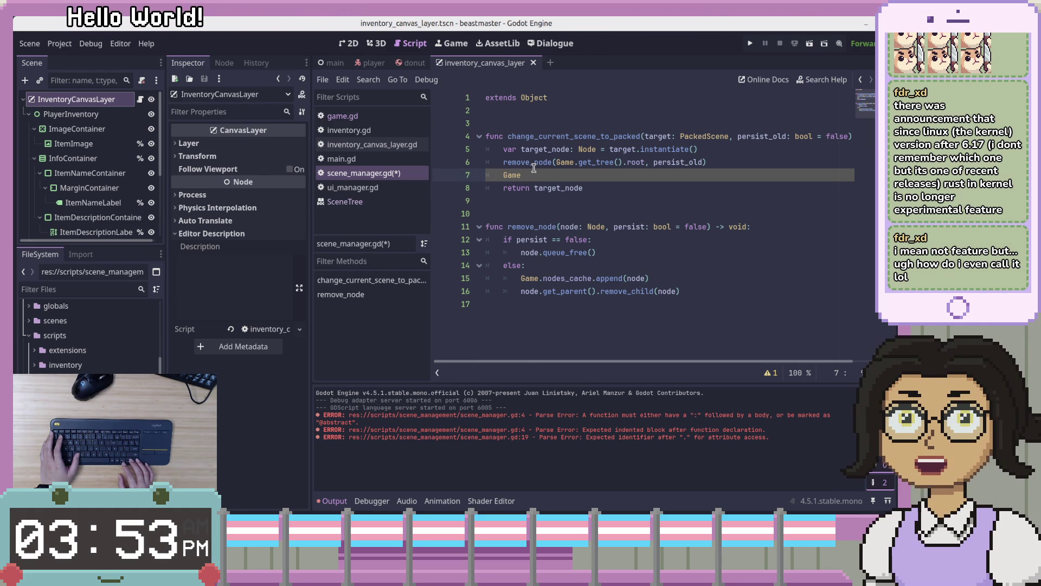
key("Up")
key("Up")
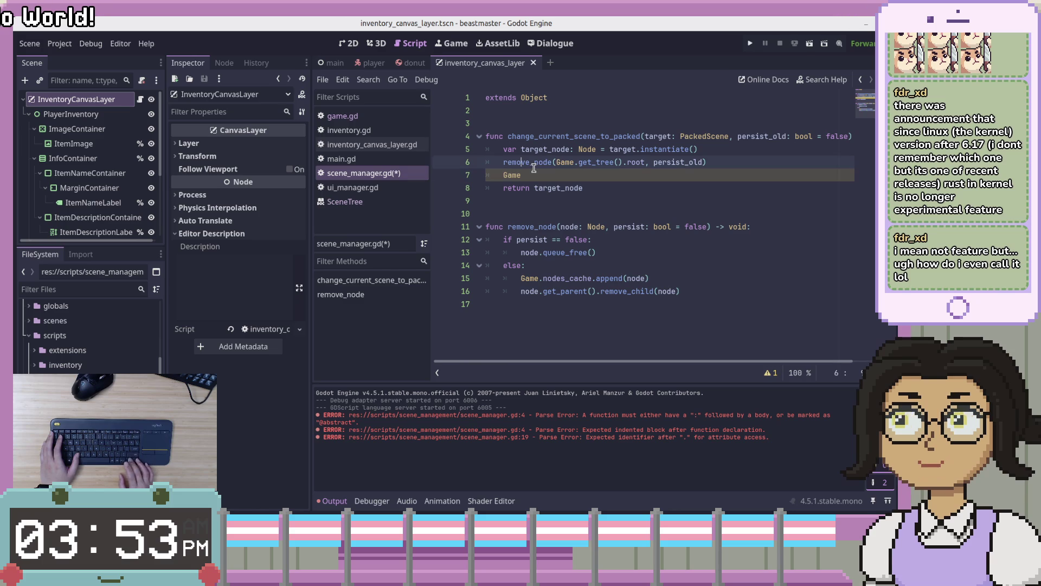
key("Down")
key("Down")
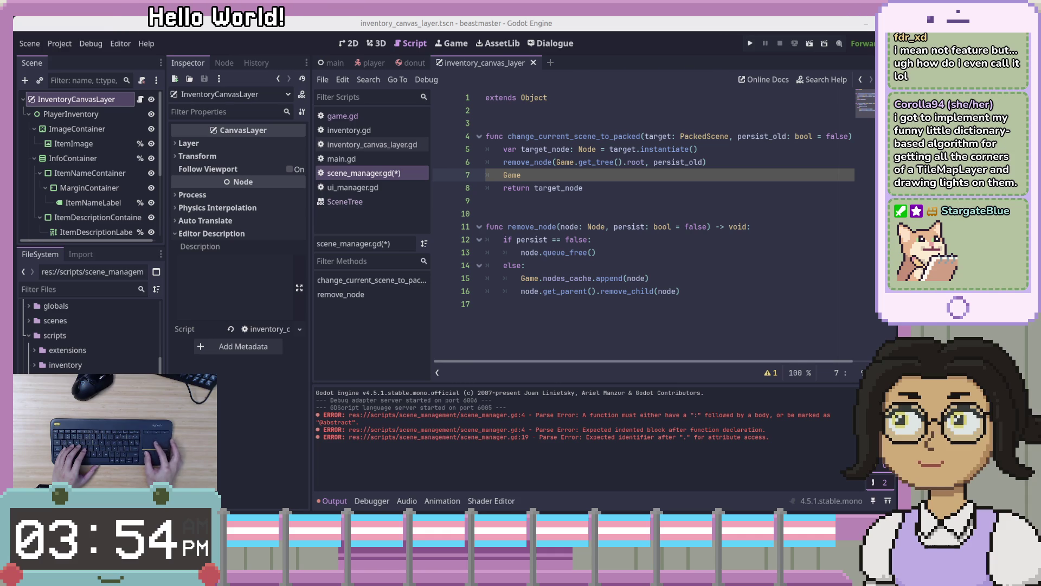
left_click_drag(1040, 141, 375, 132)
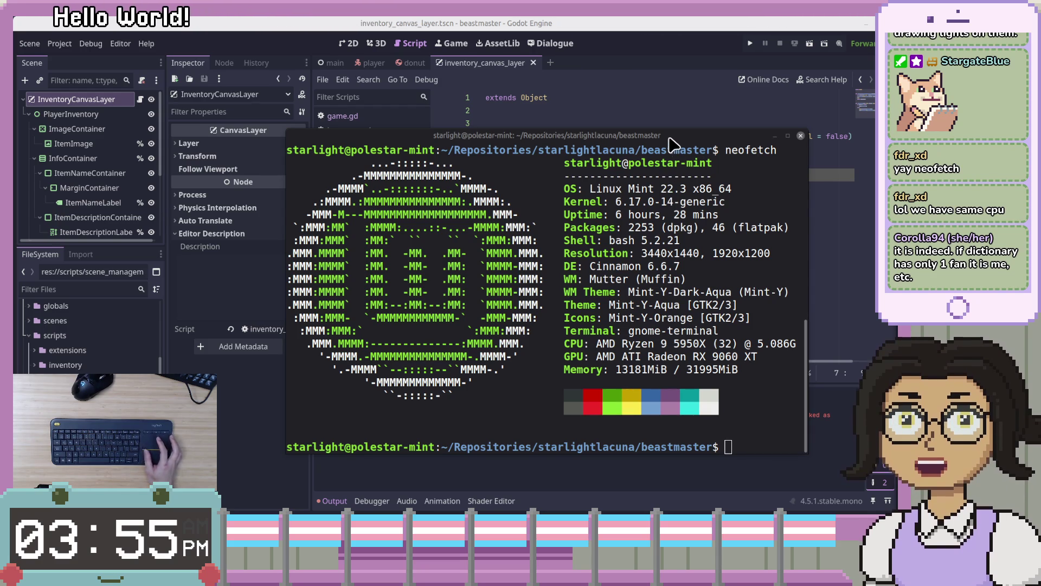
left_click_drag(673, 145, 1040, 146)
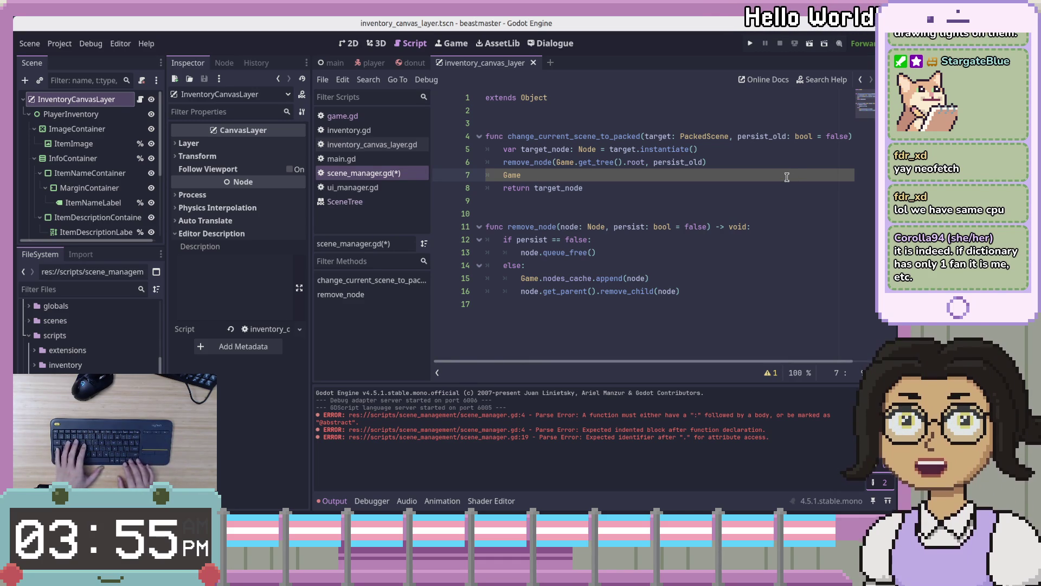
- Complete line 7 so it reads Game.current_scene
key("Down")
key("Up")
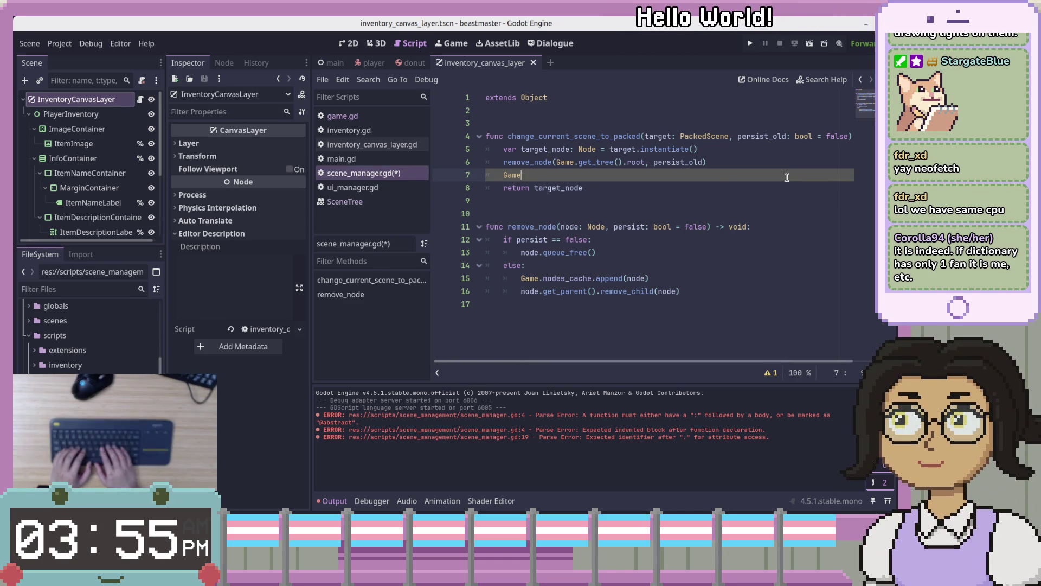
type(".")
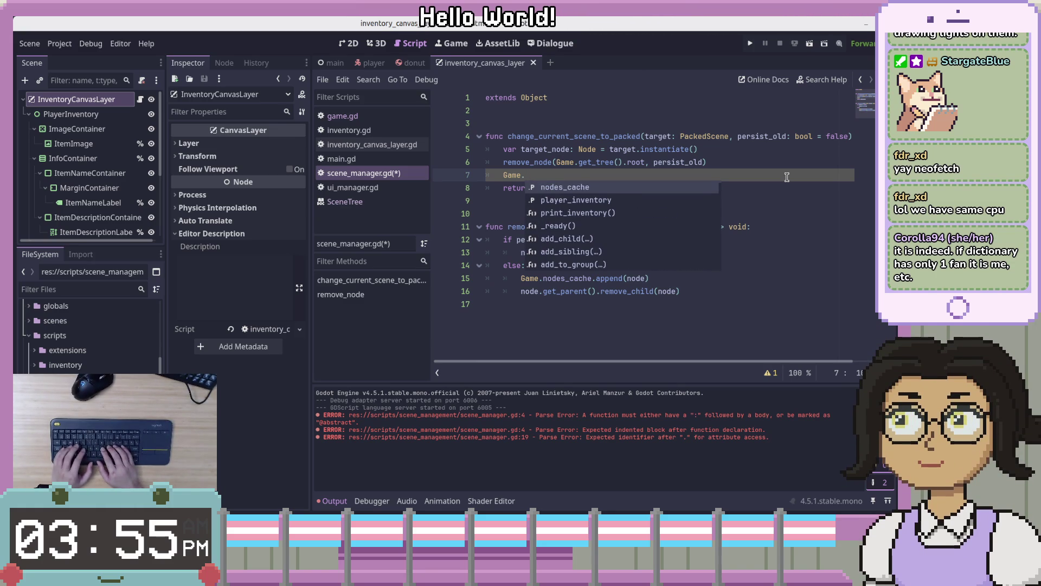
type("current")
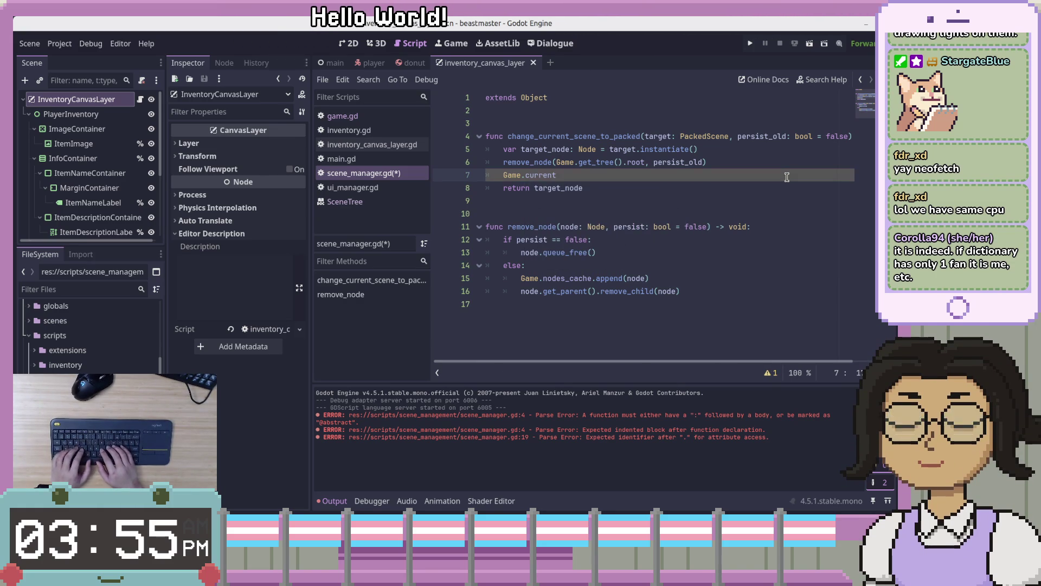
type("_scene")
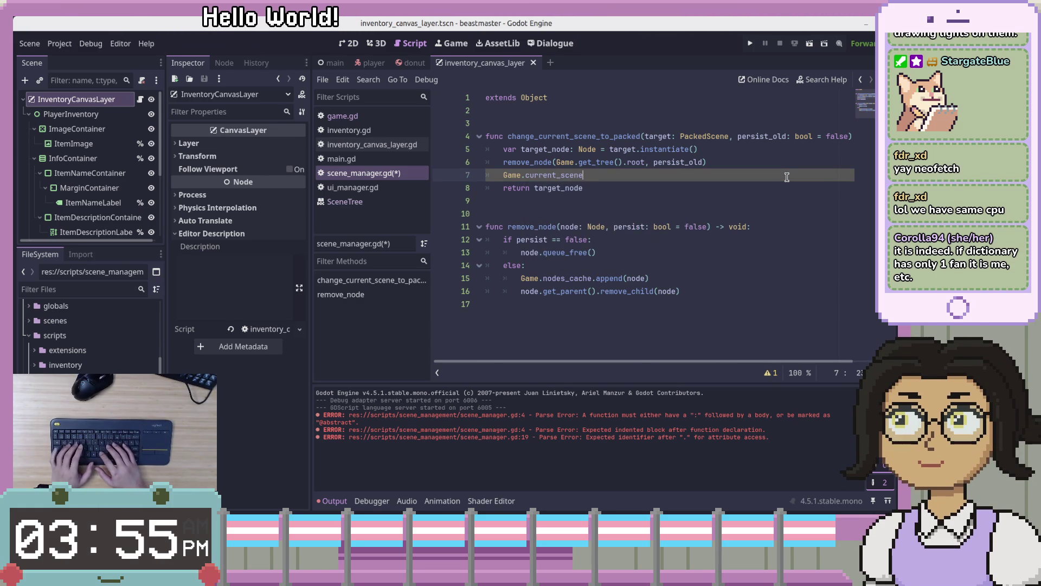
- Insert an empty line below the target_node declaration, undoing the accidental line split
key("Up")
key("Up")
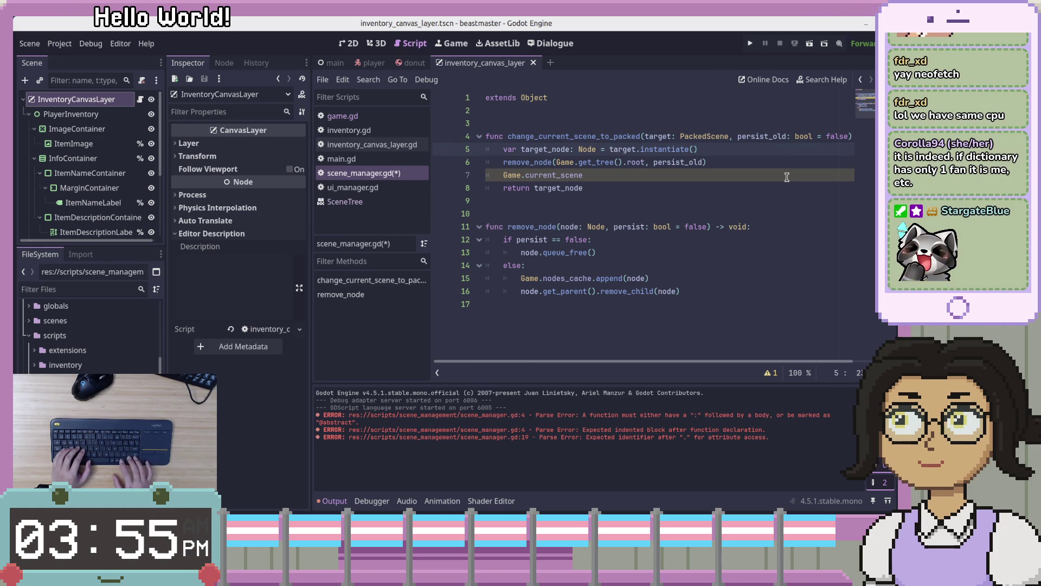
key("Return")
key("BackSpace")
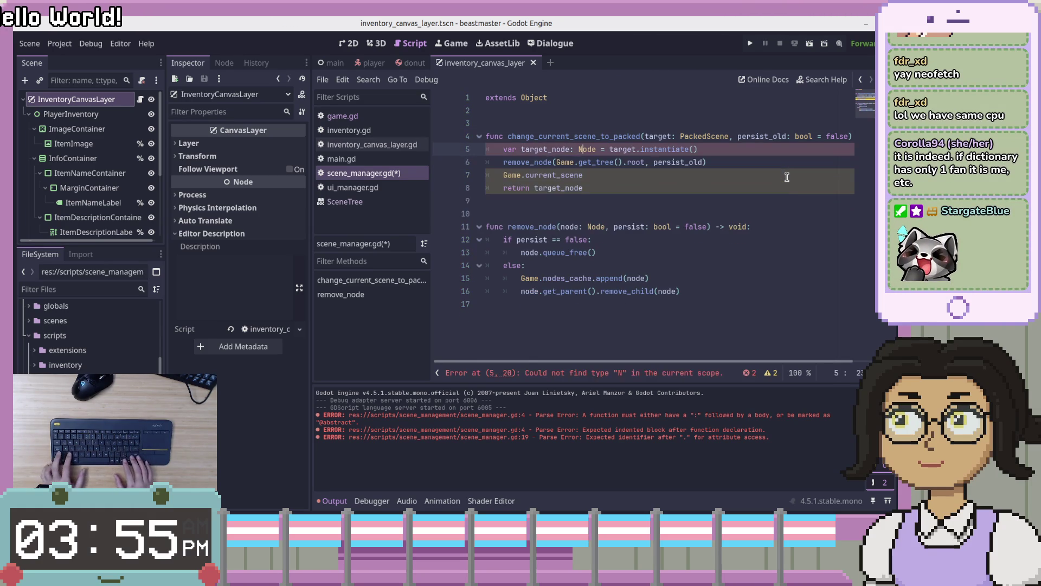
key("Right")
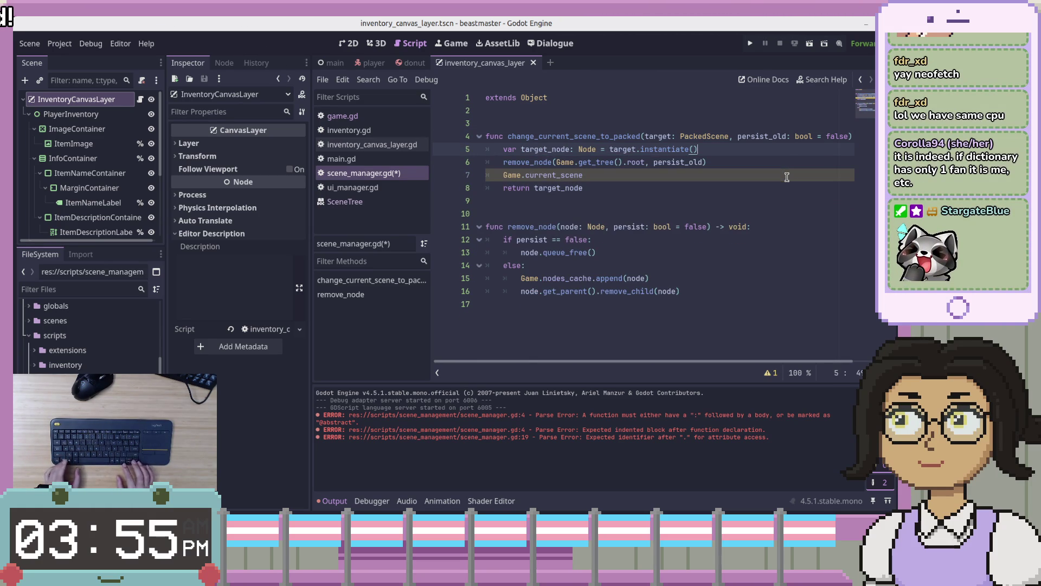
key("End")
key("Return")
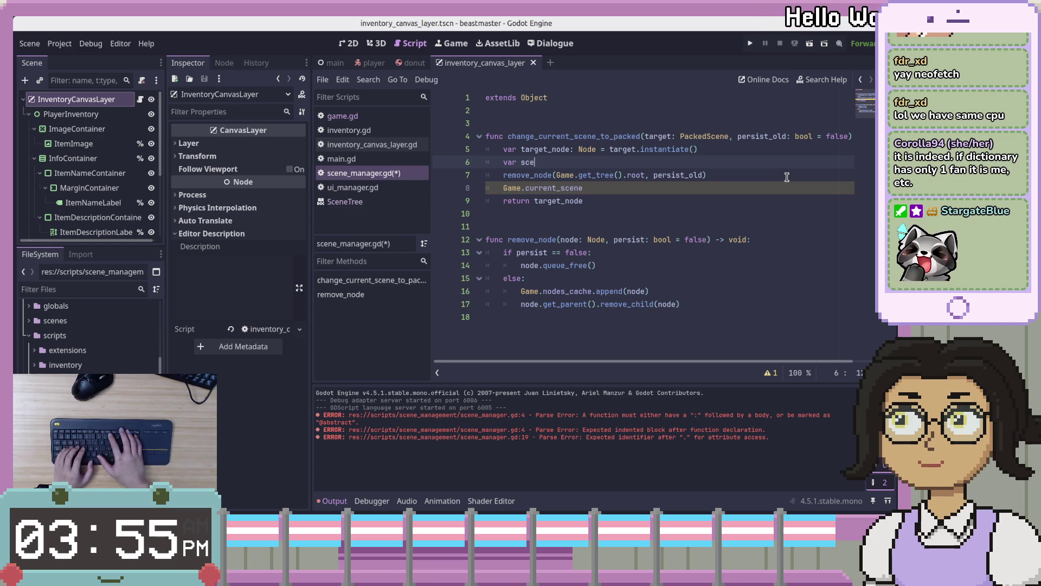
- Declare var tree_root: Window = Game.get_tree().root on line 6
key("BackSpace")
key("BackSpace")
key("BackSpace")
type("tree_root")
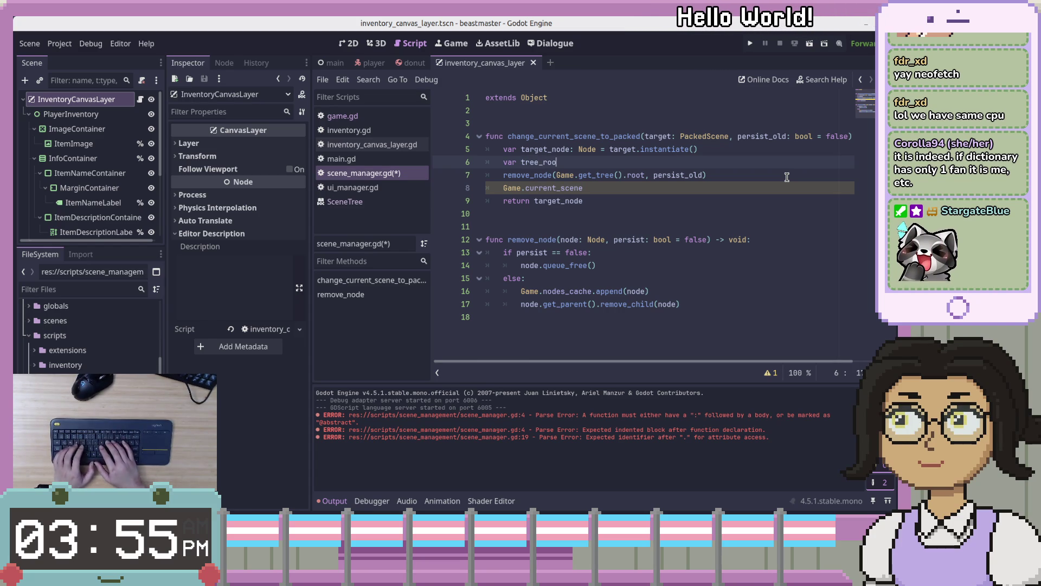
key("BackSpace")
type("t =")
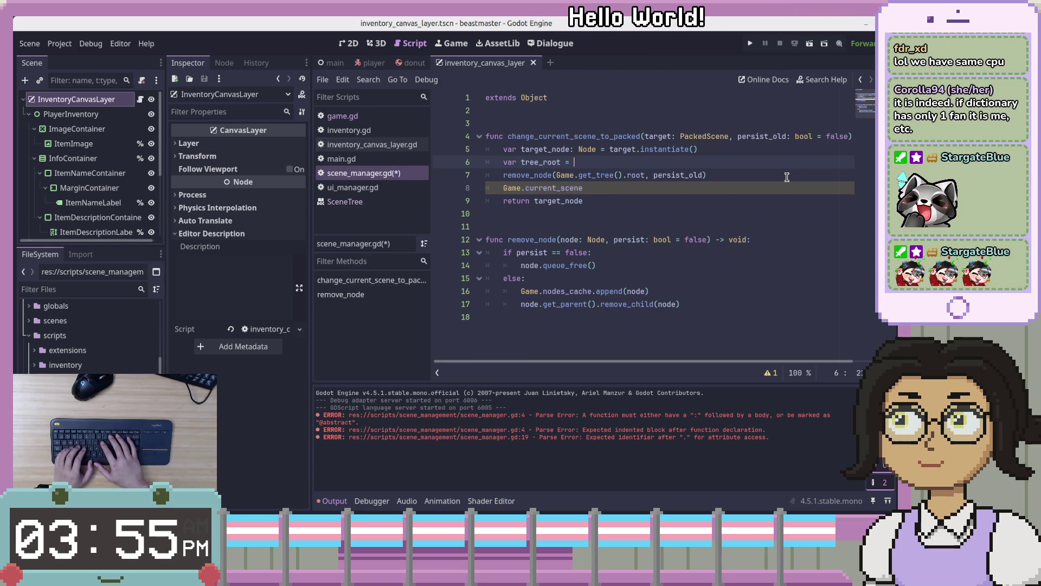
type(":")
type("Window =")
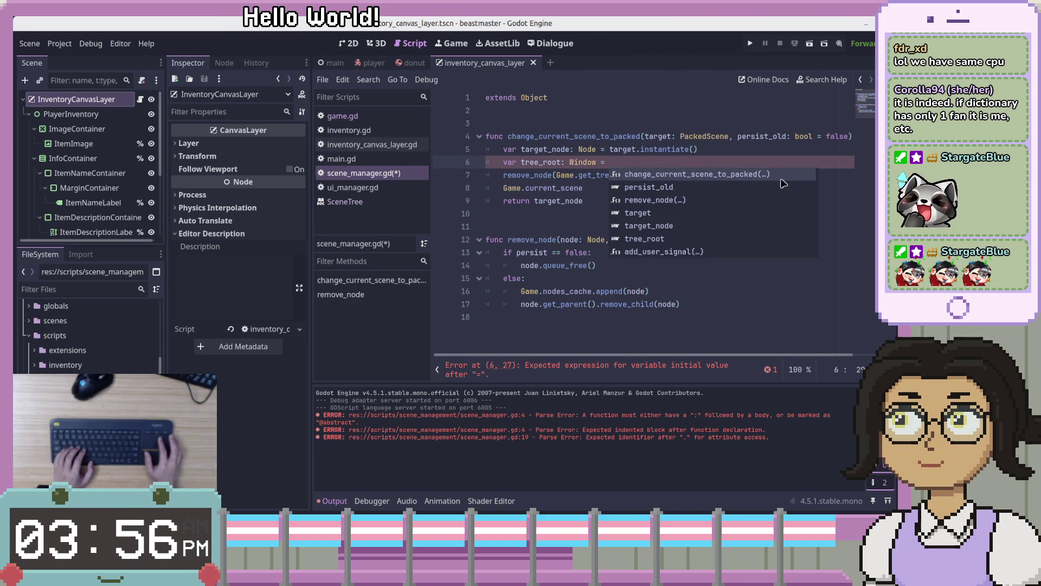
- Replace the Game.get_tree().root argument in remove_node with tree_root
left_click(546, 179)
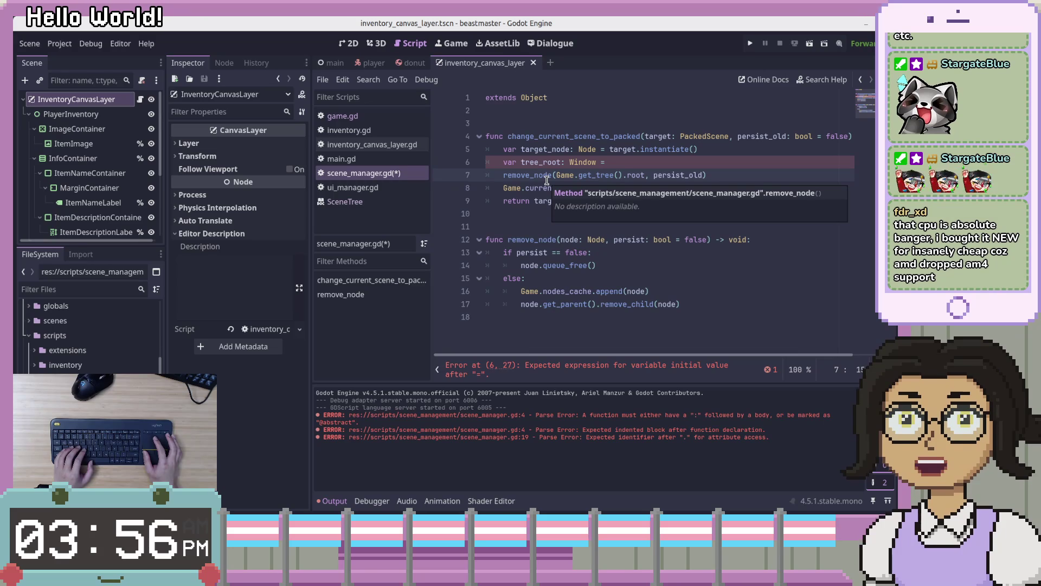
left_click(658, 166)
type("Game.get_tree().root")
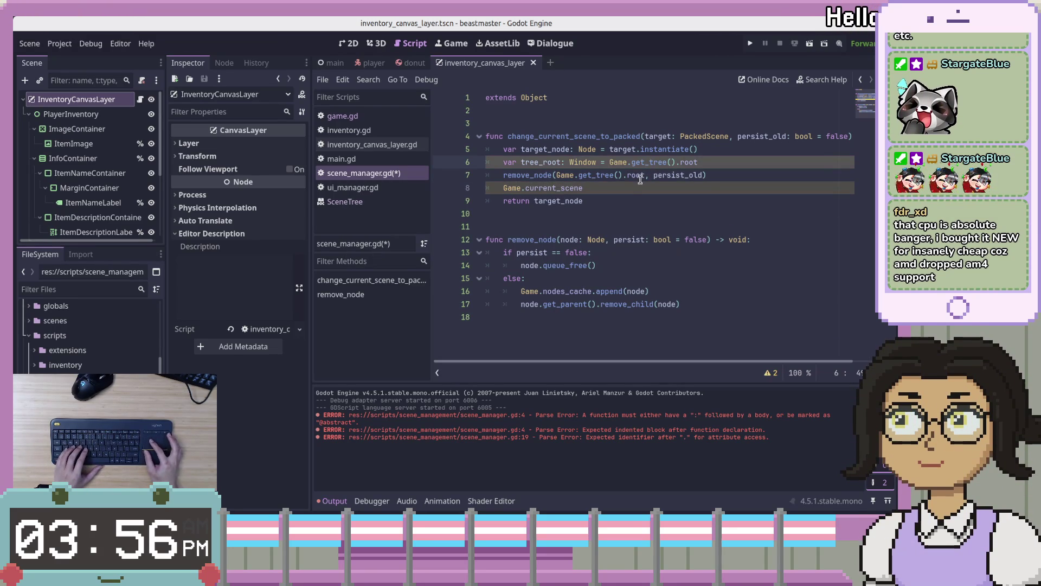
mouse_move(644, 175)
left_mouse_down()
mouse_move(605, 165)
mouse_move(557, 175)
left_mouse_up()
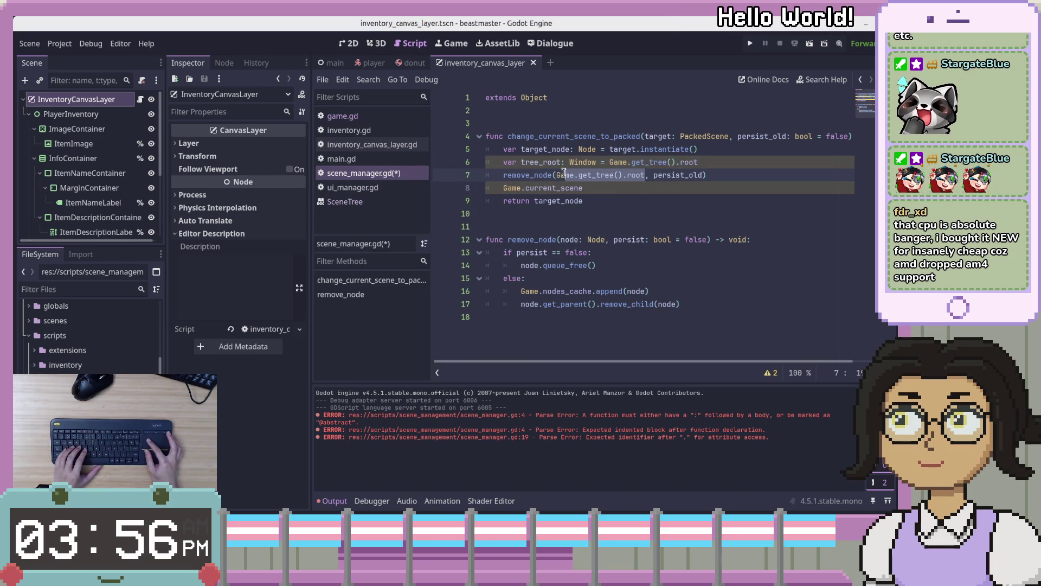
type("tree_root")
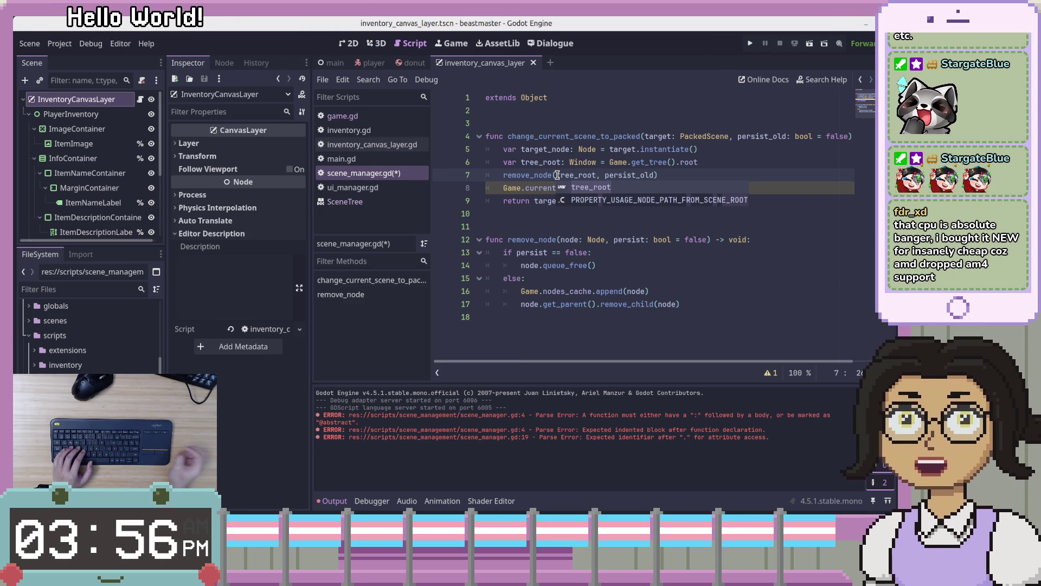
- Select the unfinished Game.current_scene line below the remove_node call
left_click(577, 227)
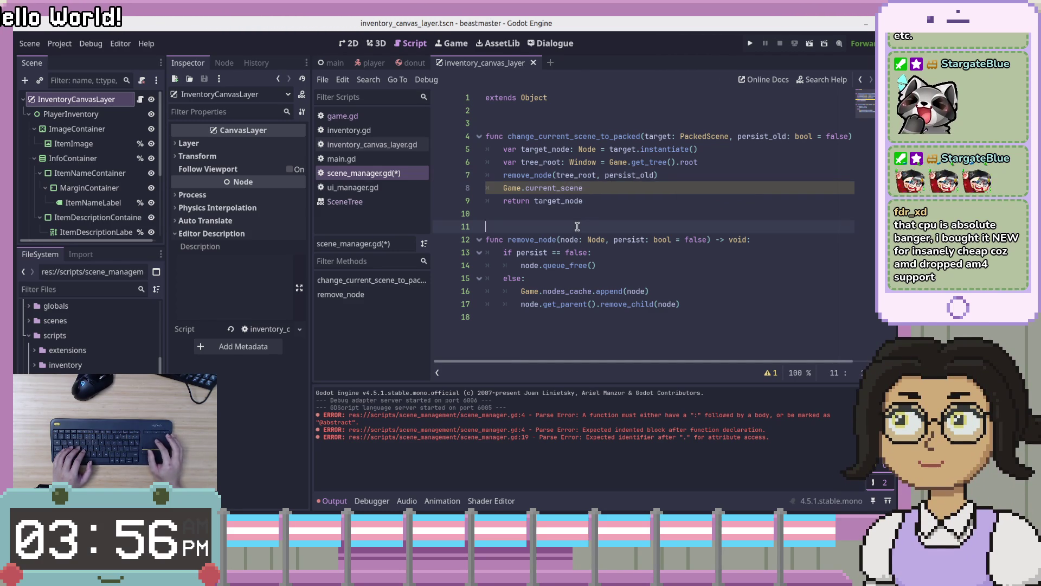
left_click(614, 200)
key("Up")
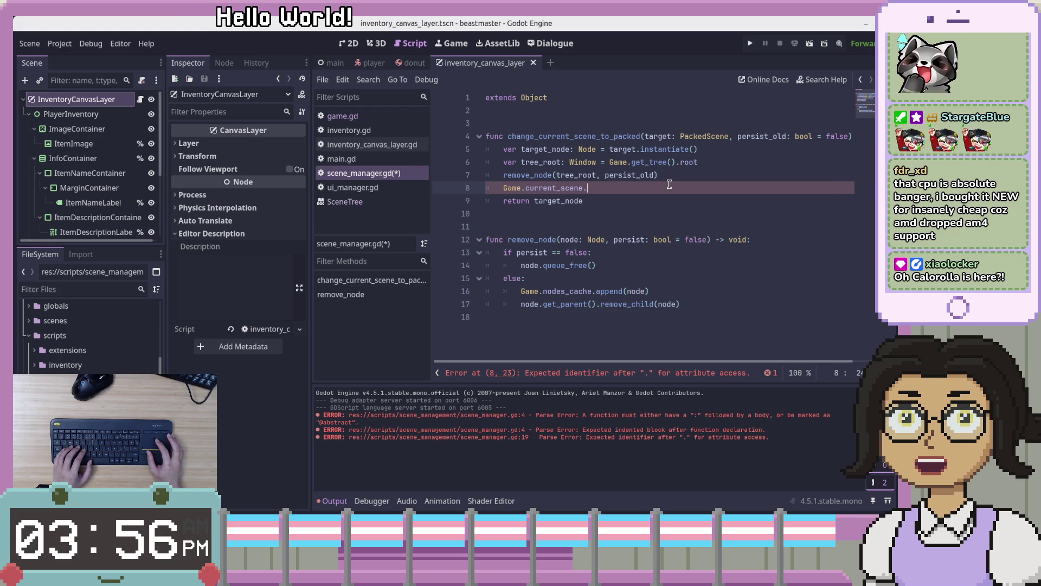
left_click_drag(669, 185, 673, 175)
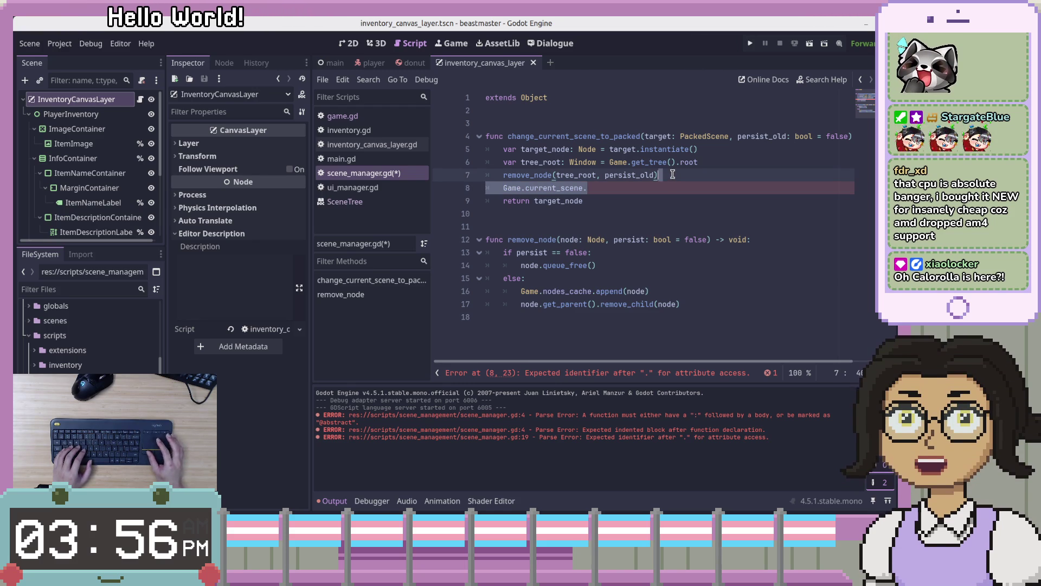
left_click(727, 162)
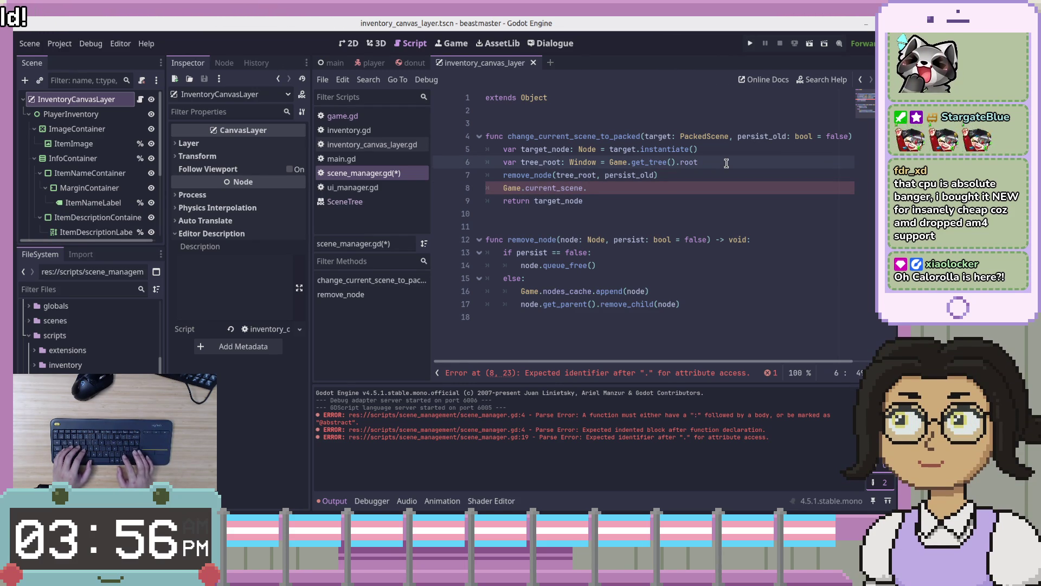
key("Down")
key("Down")
key("shift+Up")
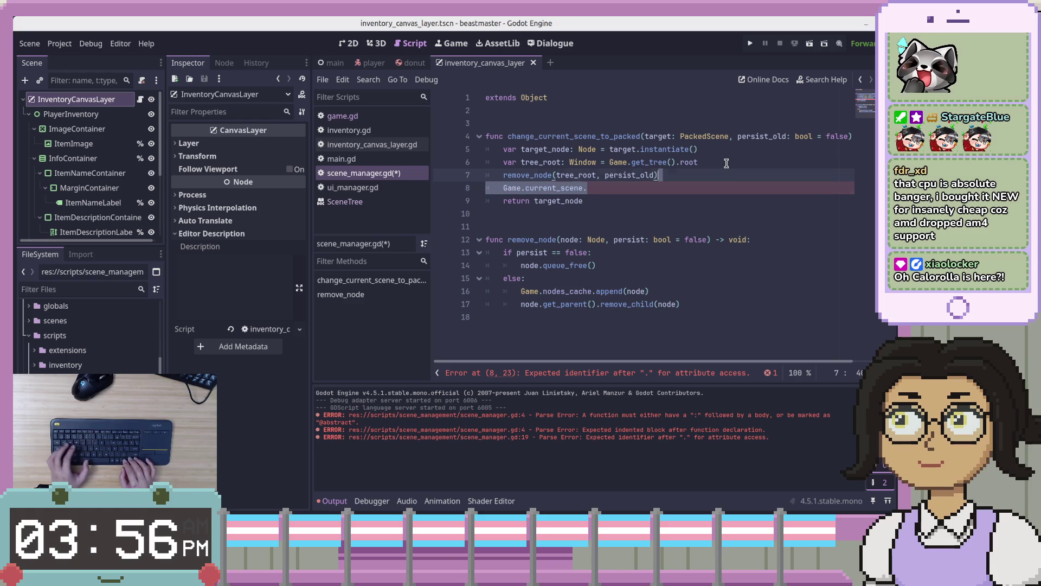
- Erase Game.current_scene so line 8 is blank and line 7 ends with tree_root
key("Down")
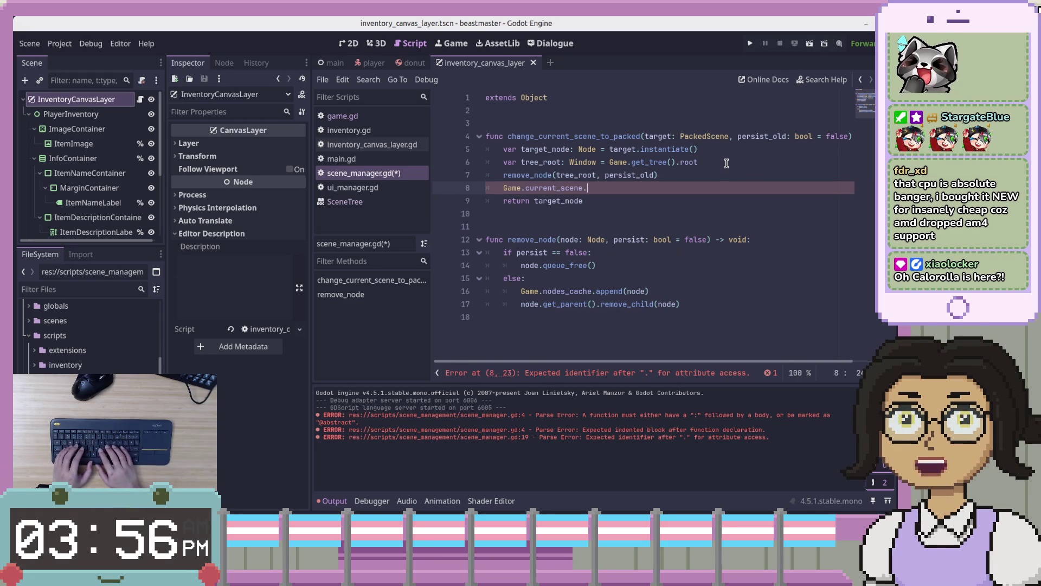
key("BackSpace")
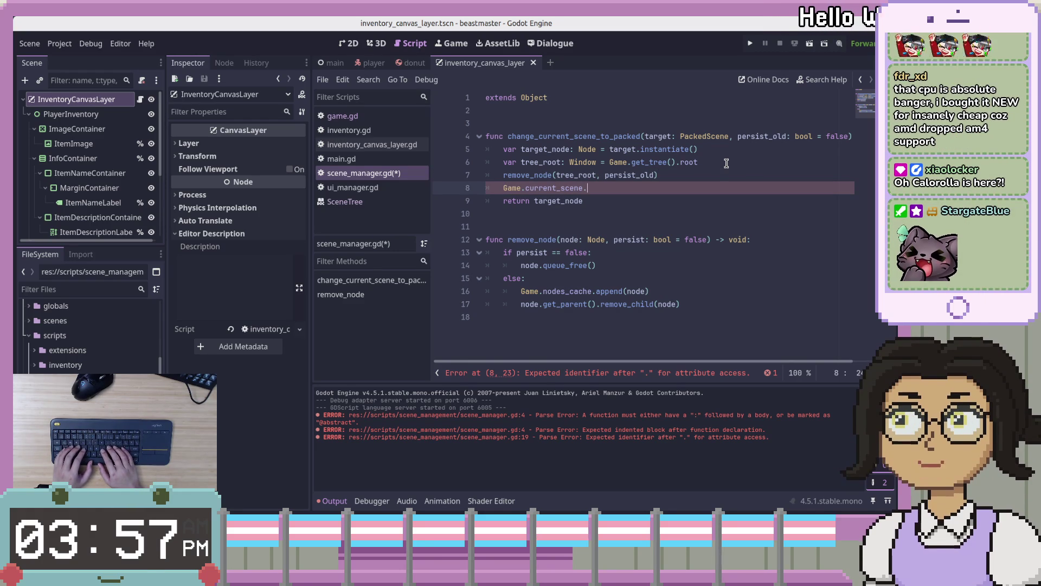
key("BackSpace")
key("BackSpace")
key("BackSpace")
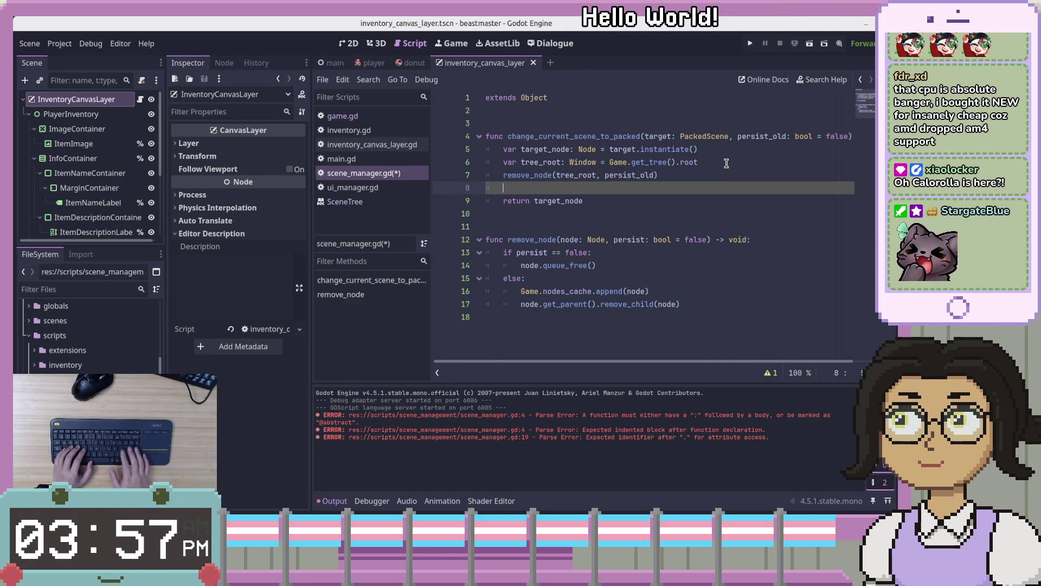
key("BackSpace")
key("BackSpace")
key("BackSpace")
key("Up")
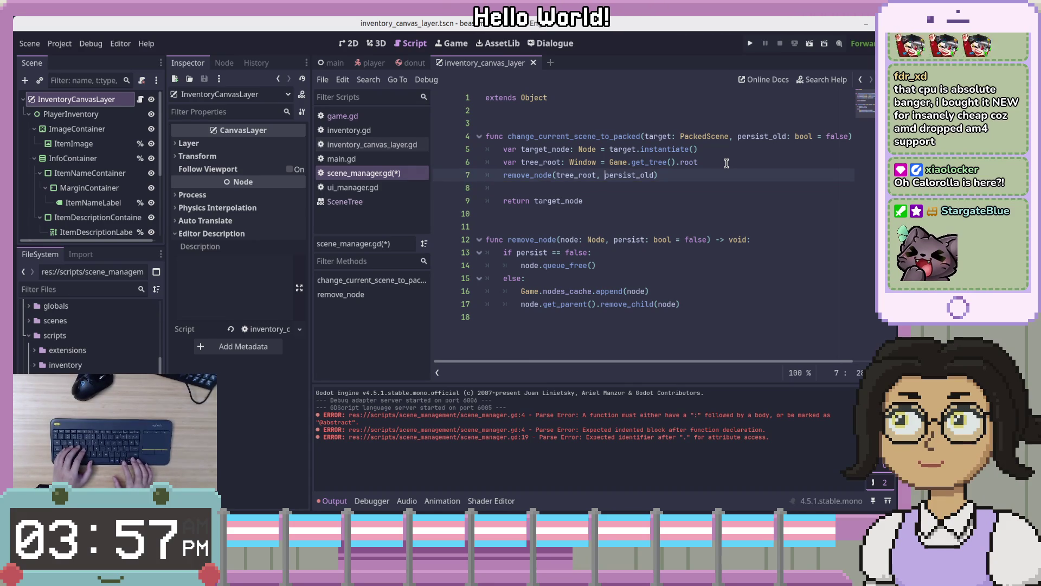
type(".")
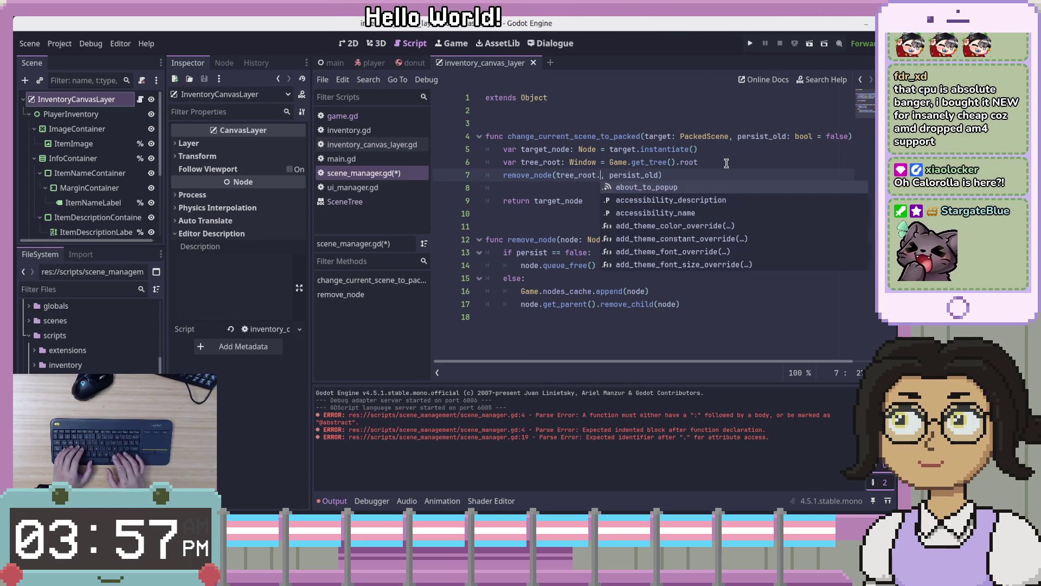
key("BackSpace")
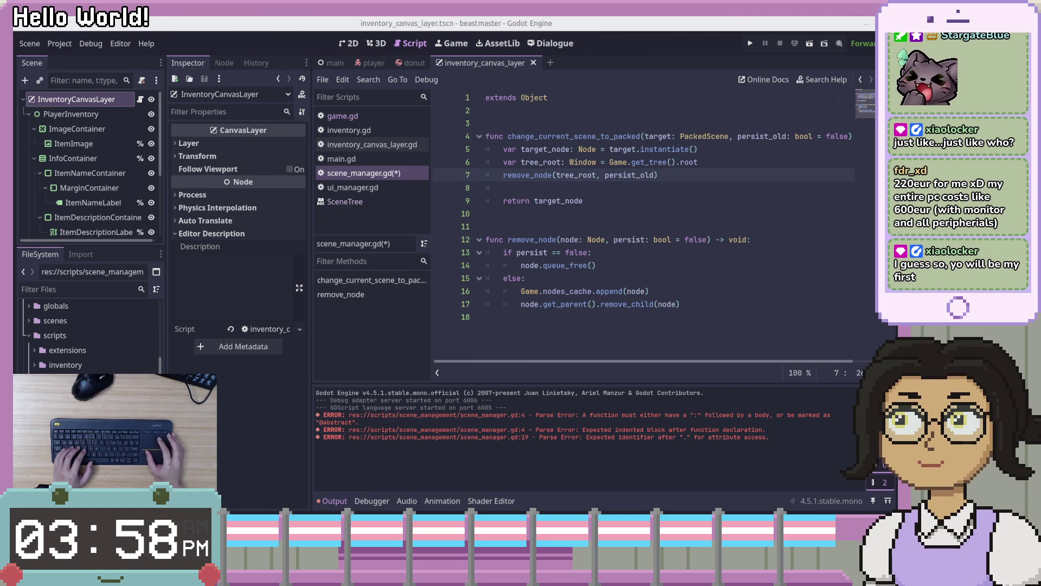
- Drag the Firefox blog page with the Game Changer image in over the Godot editor
mouse_move(1040, 39)
left_mouse_down()
mouse_move(630, 32)
mouse_move(661, 31)
left_mouse_up()
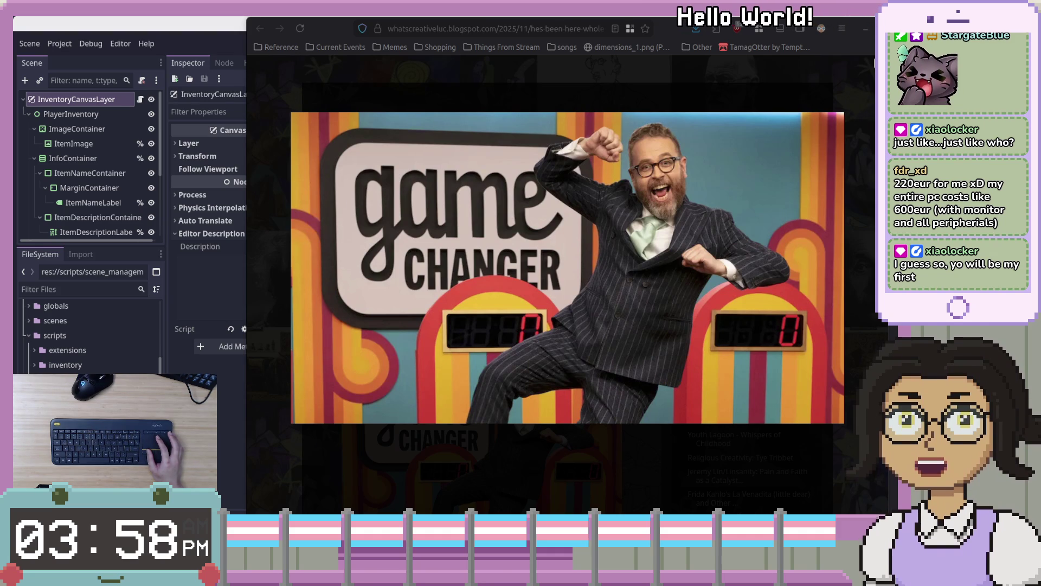
- Minimize the Firefox blog window to reveal scene_manager.gd in Godot
left_click(671, 39)
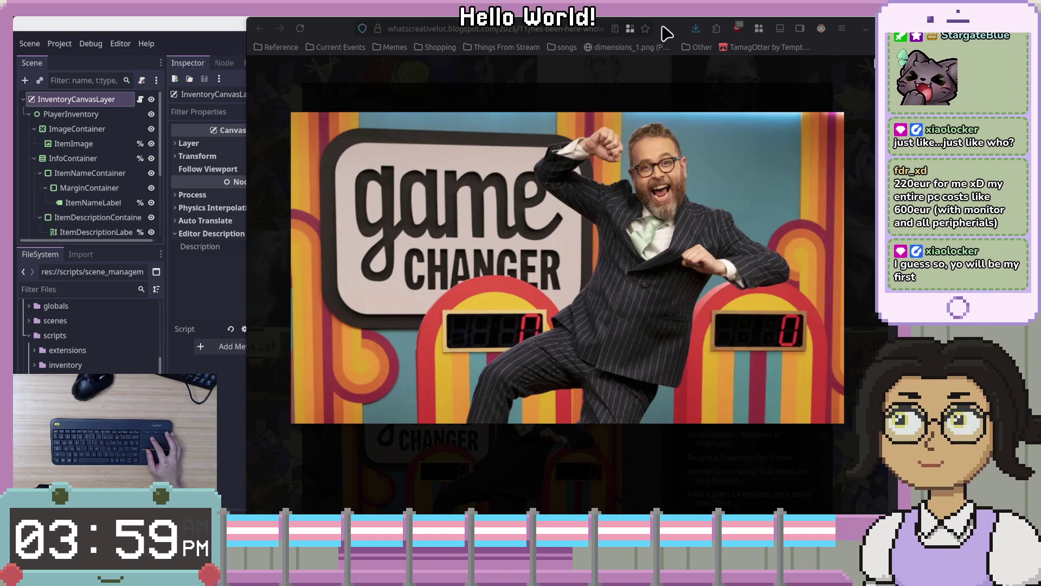
left_click(866, 28)
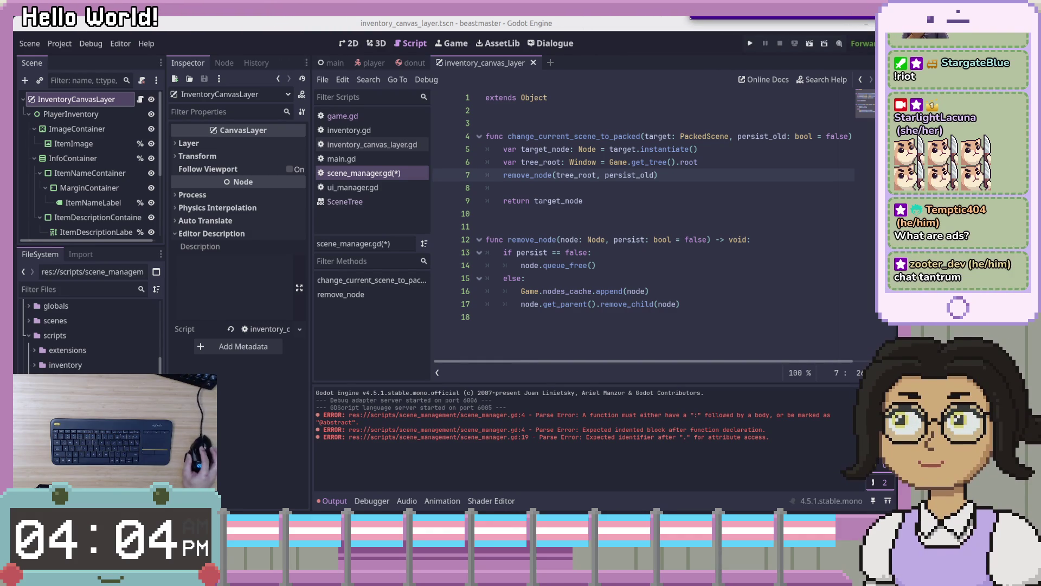
- Raise the Twitch stream browser window and tile it full screen with gTile
key("alt+Tab")
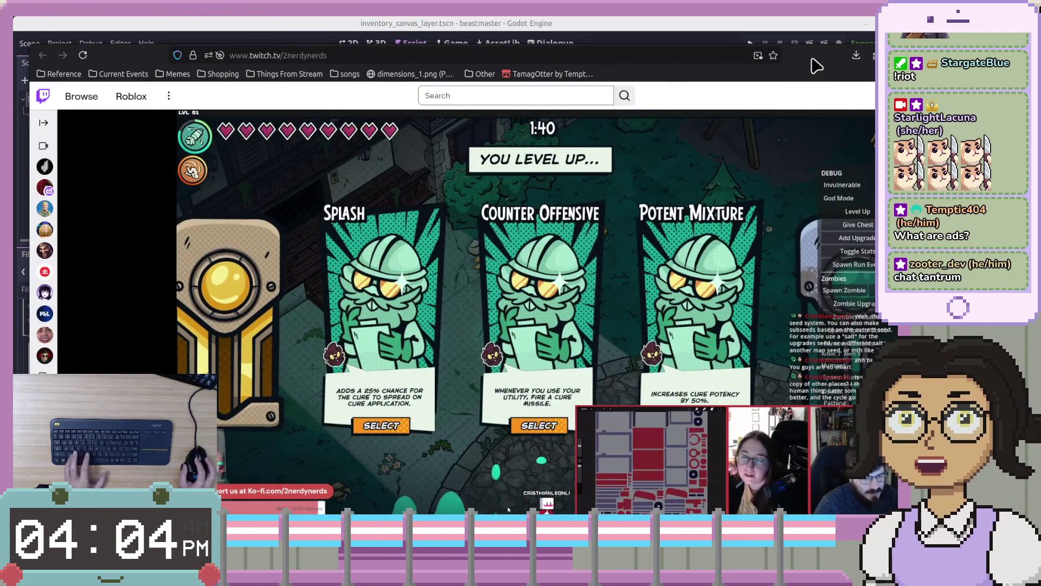
key("super+Return")
left_click(757, 321)
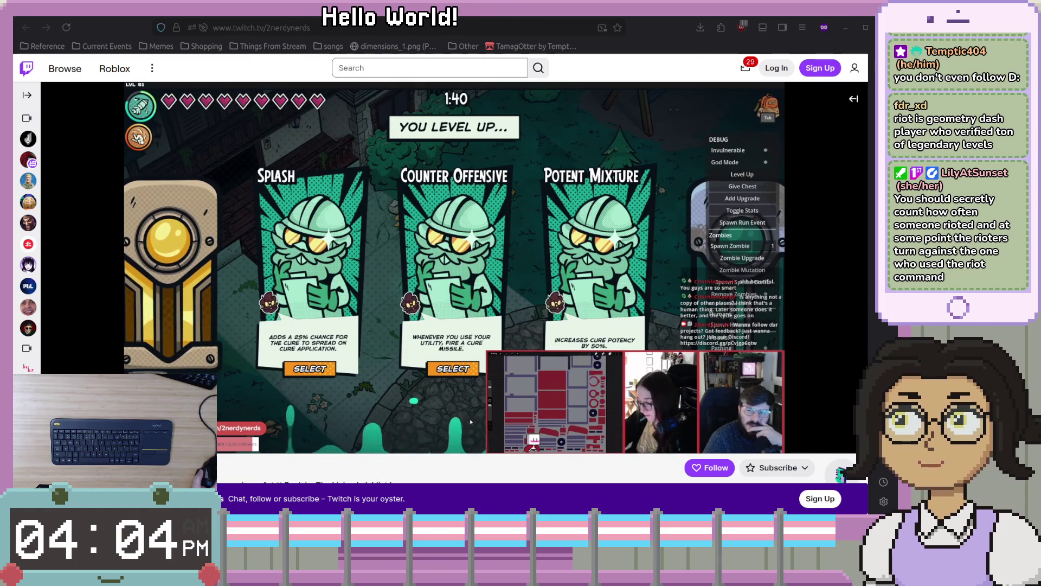
mouse_move(407, 399)
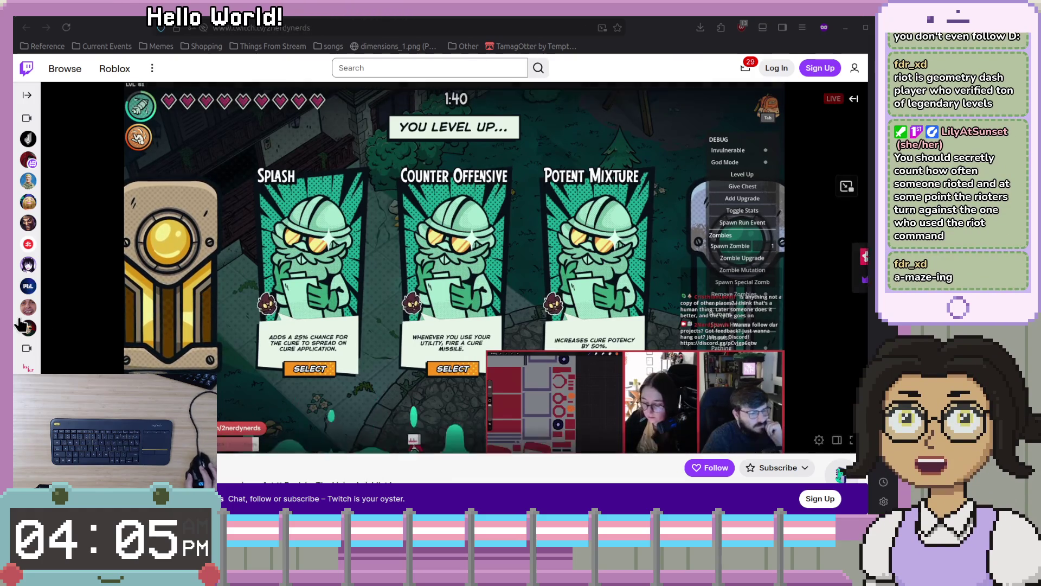
mouse_move(30, 184)
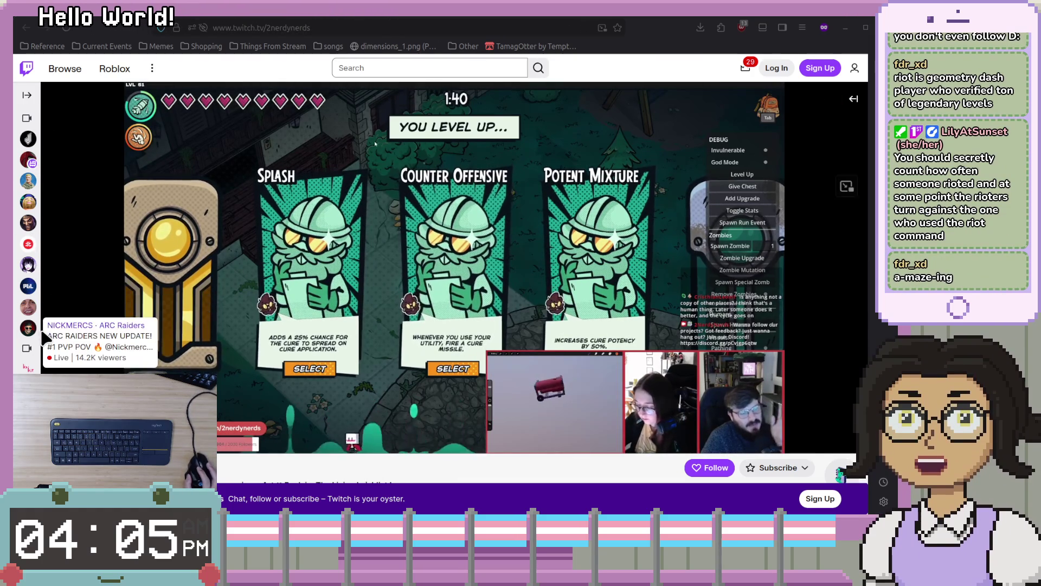
mouse_move(36, 141)
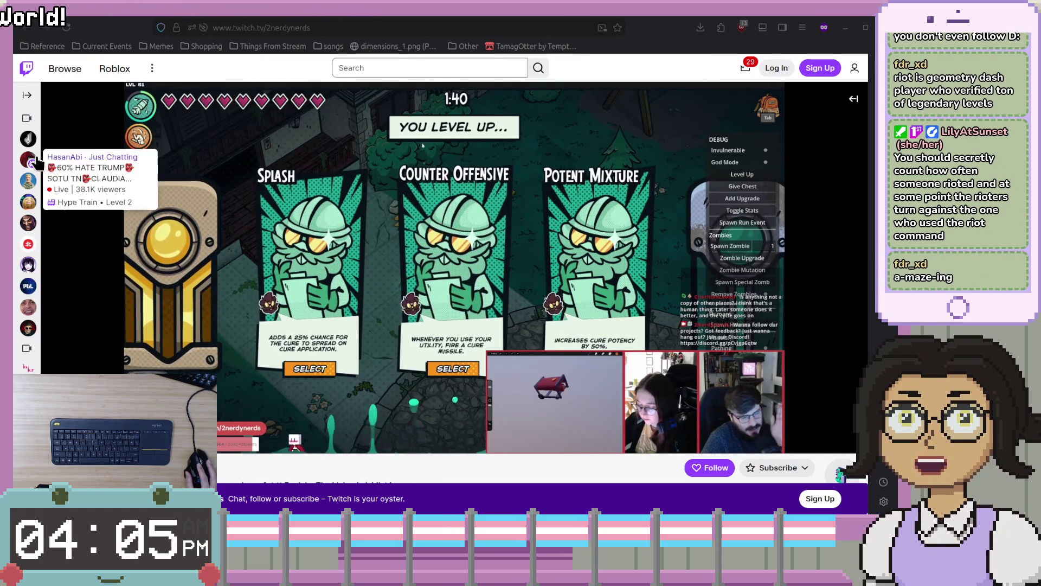
mouse_move(37, 288)
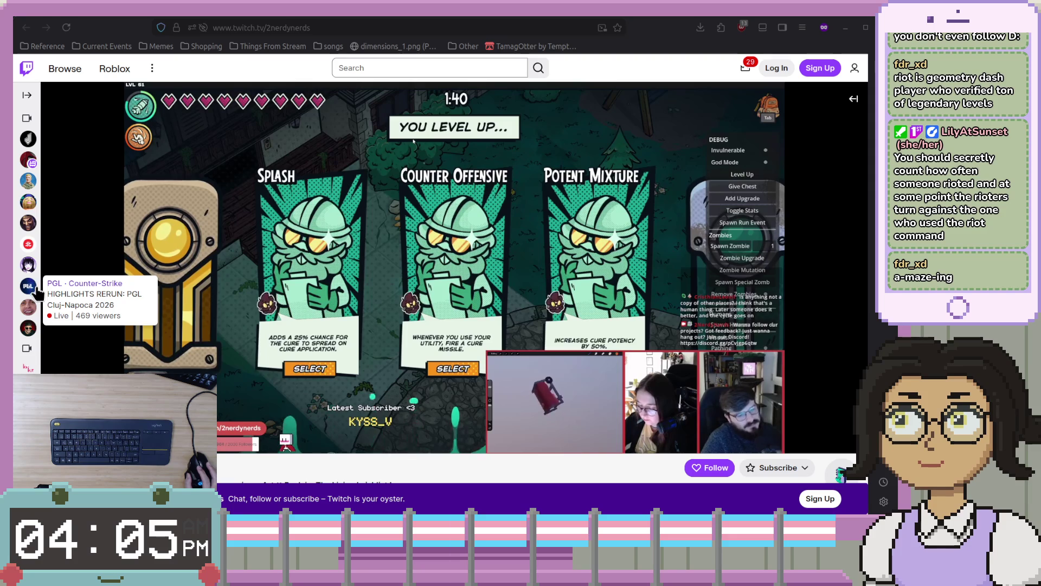
mouse_move(35, 336)
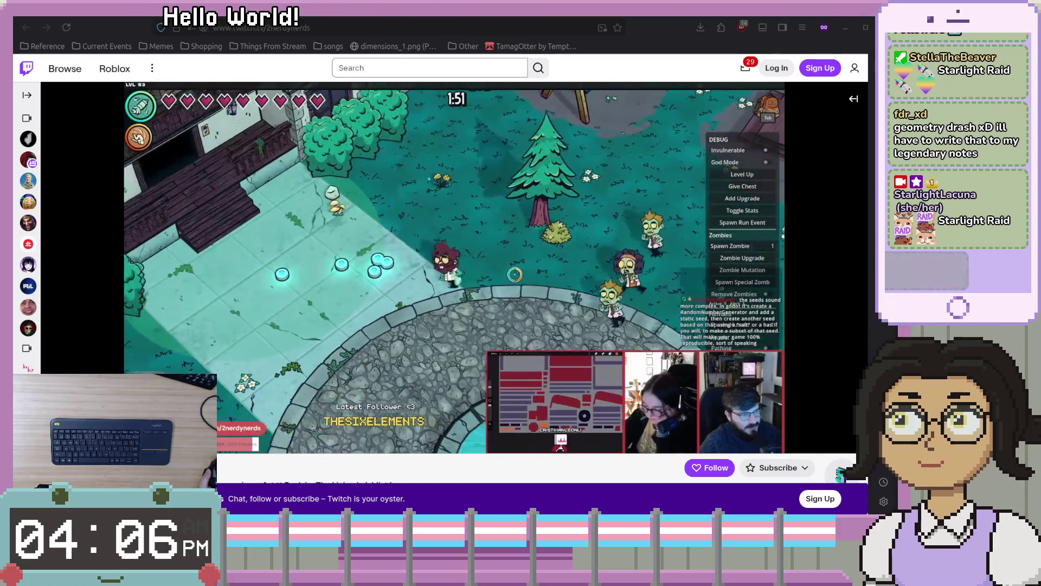
mouse_move(624, 393)
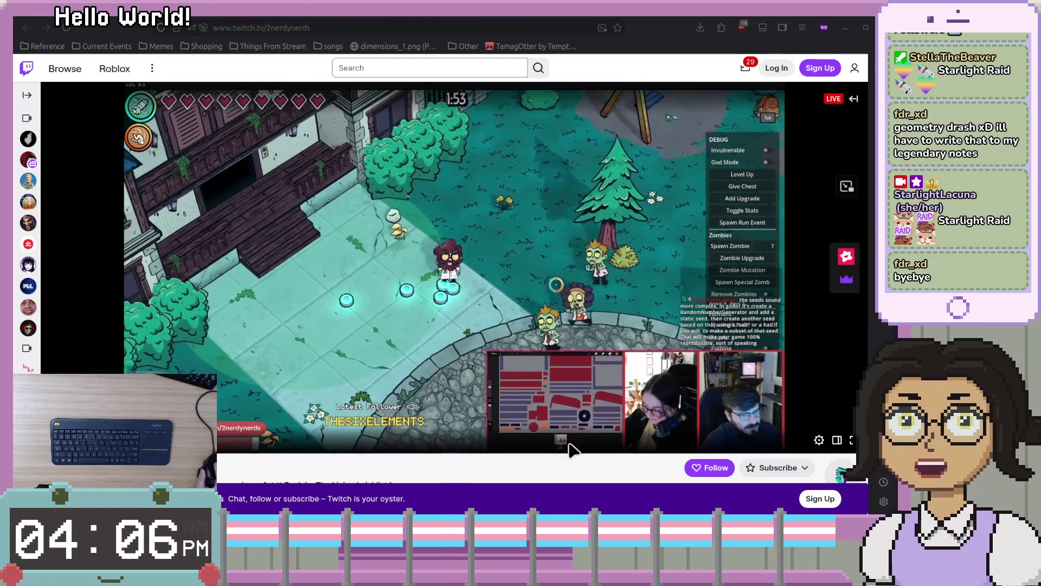